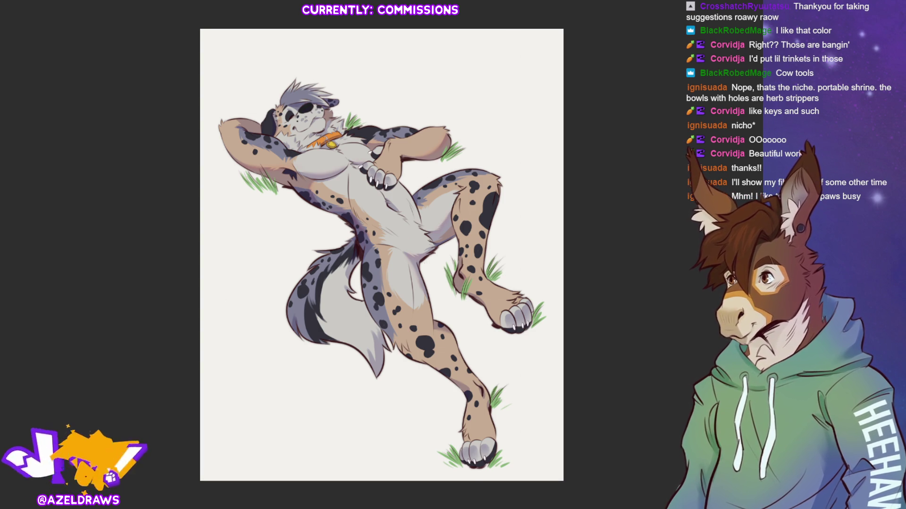
# Step: Zoom in on the head and chest, then start a transform on the hair and cancel it
pyautogui.hotkey('ctrl', '0')
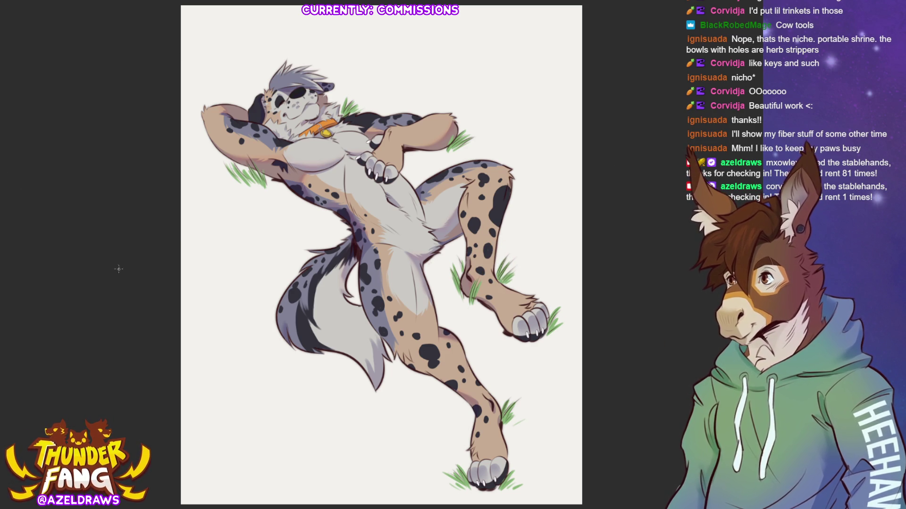
pyautogui.hotkey('ctrl', '+')
pyautogui.moveTo(357, 131); pyautogui.dragTo(340, 109)
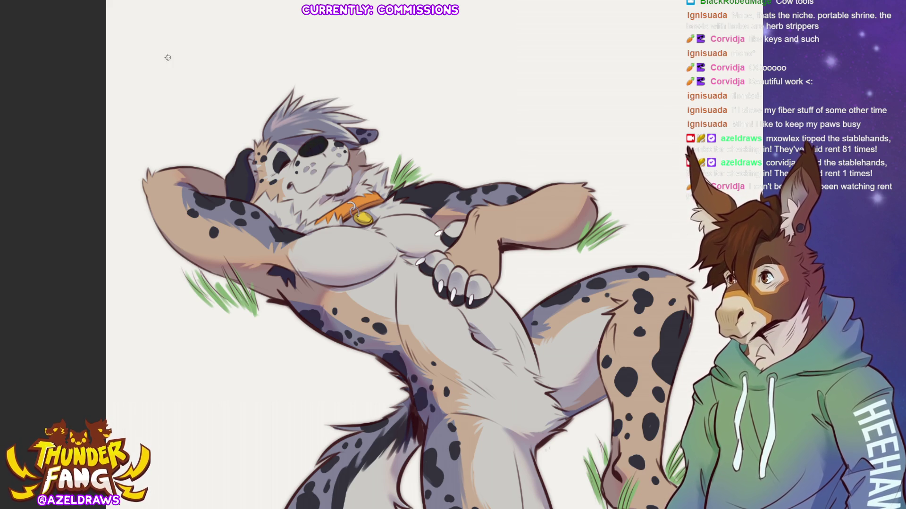
pyautogui.hotkey('ctrl', 't')
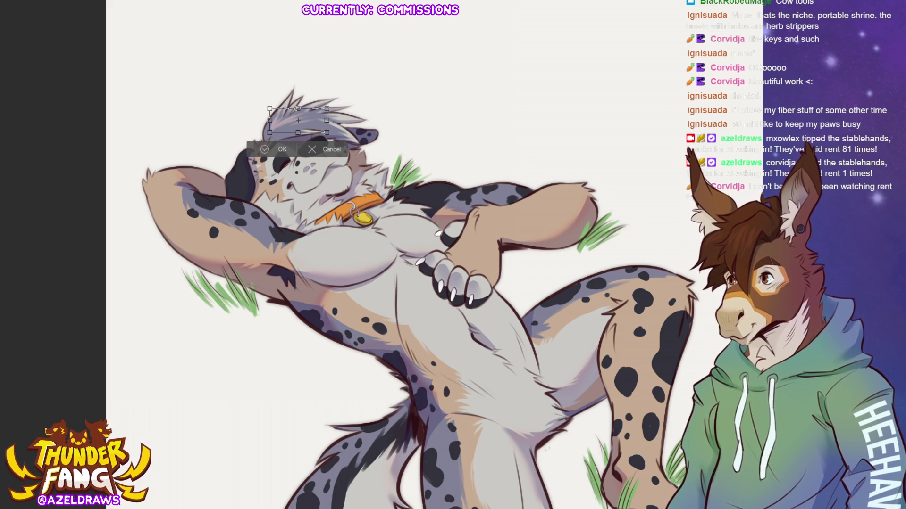
pyautogui.click(313, 150)
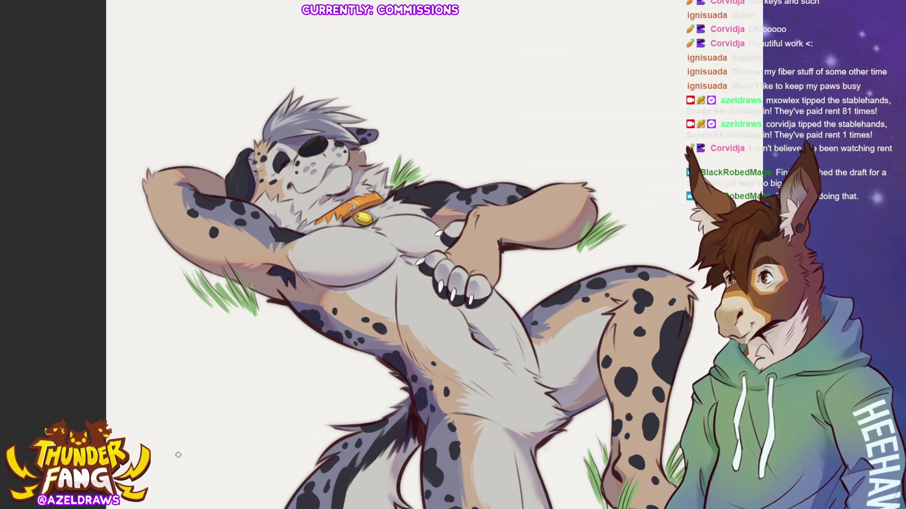
# Step: With the whole page in view, brush light highlights along the lower tail plus a faint grey dab
pyautogui.hotkey('ctrl', '0')
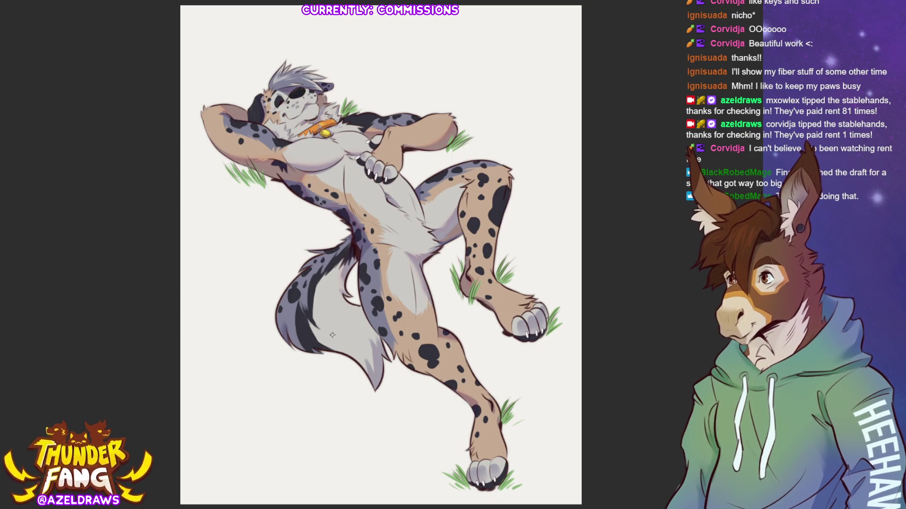
pyautogui.moveTo(343, 343)
pyautogui.mouseDown()
pyautogui.moveTo(332, 331)
pyautogui.moveTo(369, 353)
pyautogui.moveTo(311, 324)
pyautogui.moveTo(313, 279)
pyautogui.moveTo(326, 304)
pyautogui.moveTo(342, 312)
pyautogui.mouseUp()
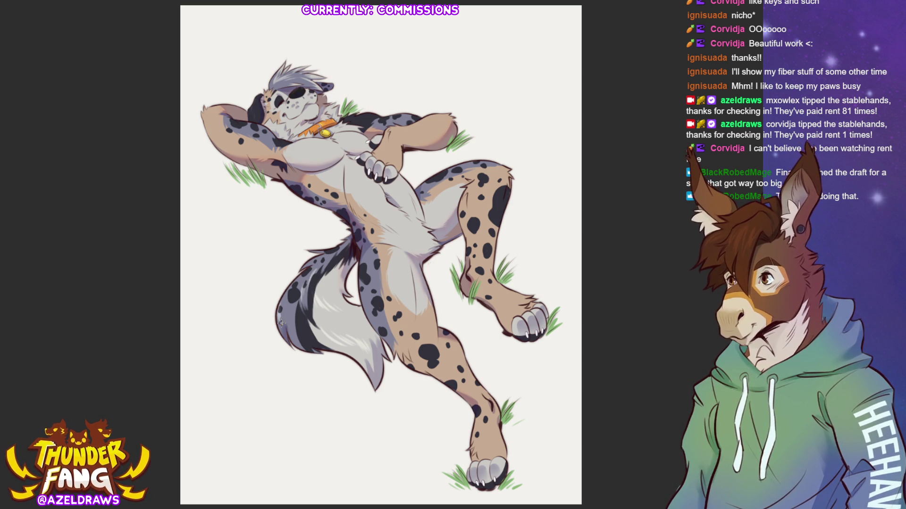
pyautogui.click(438, 391)
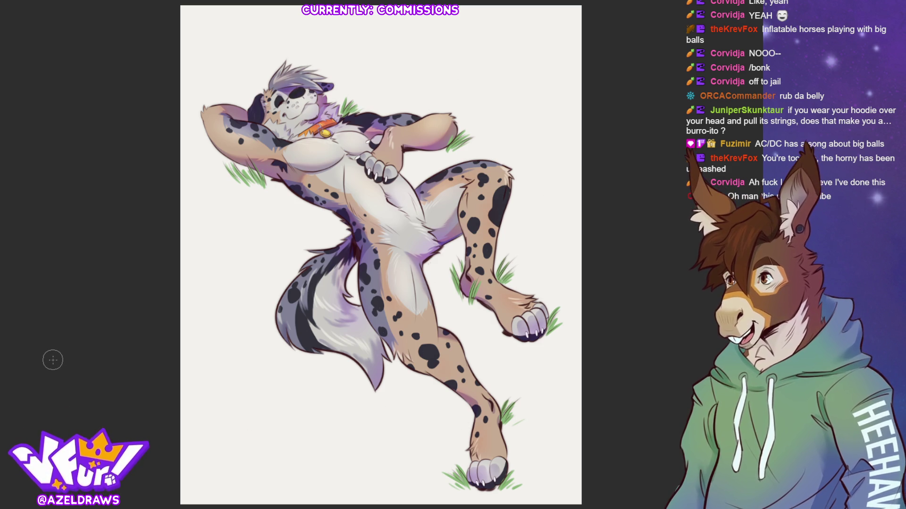
pyautogui.hotkey('ctrl', '+')
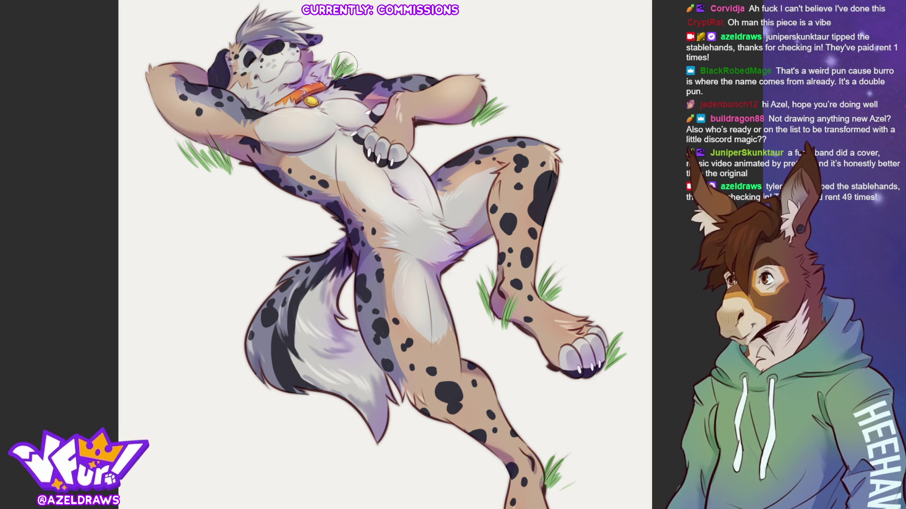
pyautogui.scroll(3, 278, 34)
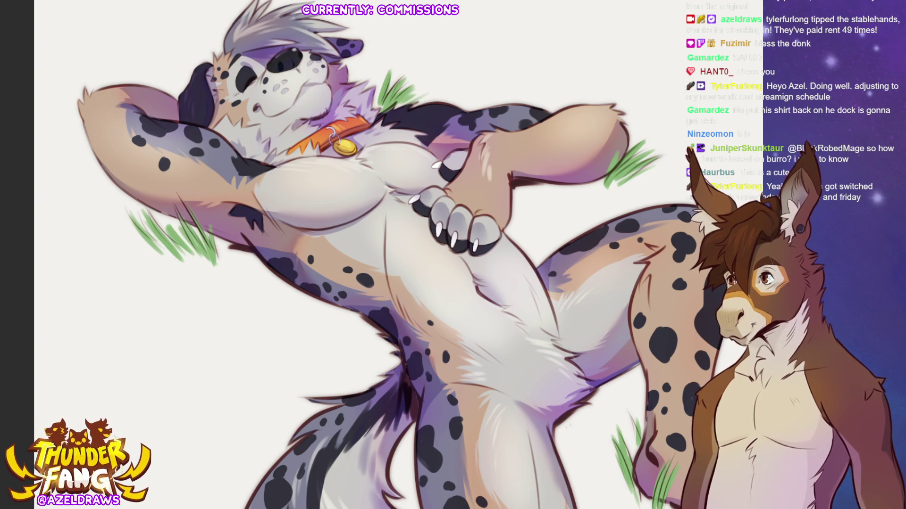
# Step: Fit the illustration to the window and airbrush a soft green shadow under the character's back
pyautogui.hotkey('ctrl', '0')
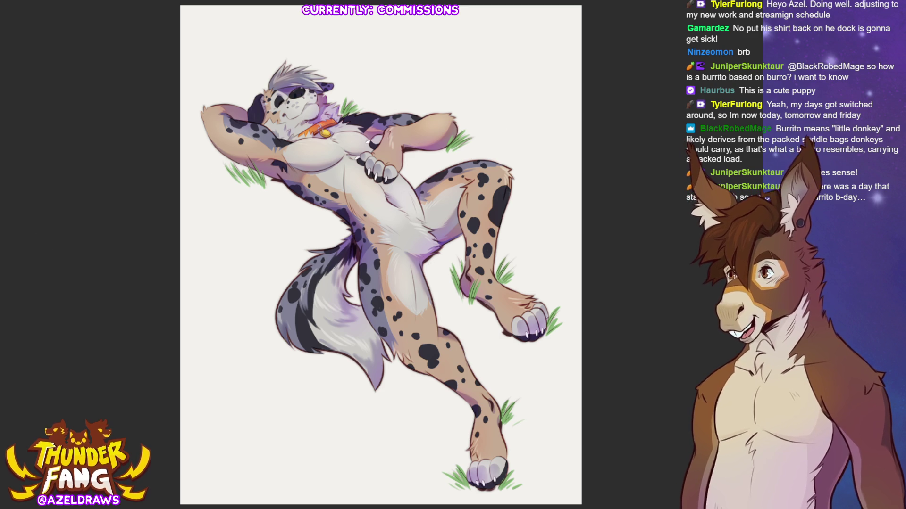
pyautogui.moveTo(328, 221)
pyautogui.mouseDown()
pyautogui.moveTo(356, 227)
pyautogui.moveTo(361, 163)
pyautogui.moveTo(269, 123)
pyautogui.moveTo(227, 137)
pyautogui.moveTo(264, 101)
pyautogui.moveTo(359, 76)
pyautogui.moveTo(326, 137)
pyautogui.moveTo(218, 135)
pyautogui.mouseUp()
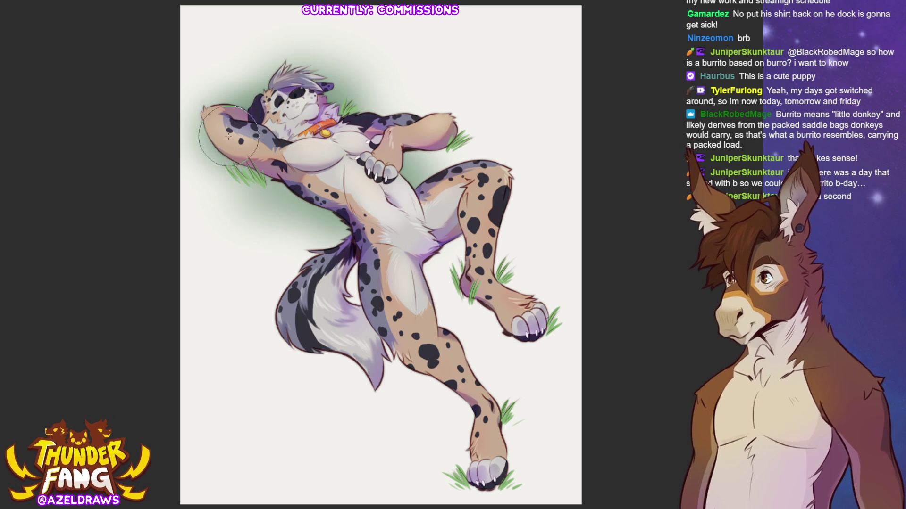
# Step: Airbrush green glow around the torso, tail, thigh, lower leg and foot, and lighten the chest shading
pyautogui.moveTo(354, 188)
pyautogui.mouseDown()
pyautogui.moveTo(288, 198)
pyautogui.moveTo(278, 227)
pyautogui.moveTo(263, 212)
pyautogui.moveTo(372, 225)
pyautogui.mouseUp()
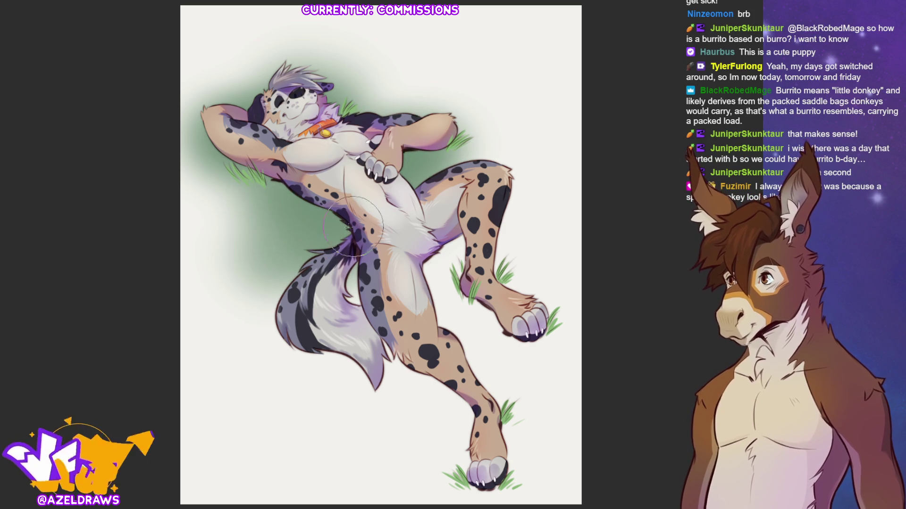
pyautogui.moveTo(289, 150)
pyautogui.mouseDown()
pyautogui.moveTo(306, 142)
pyautogui.moveTo(292, 90)
pyautogui.moveTo(325, 104)
pyautogui.moveTo(347, 155)
pyautogui.mouseUp()
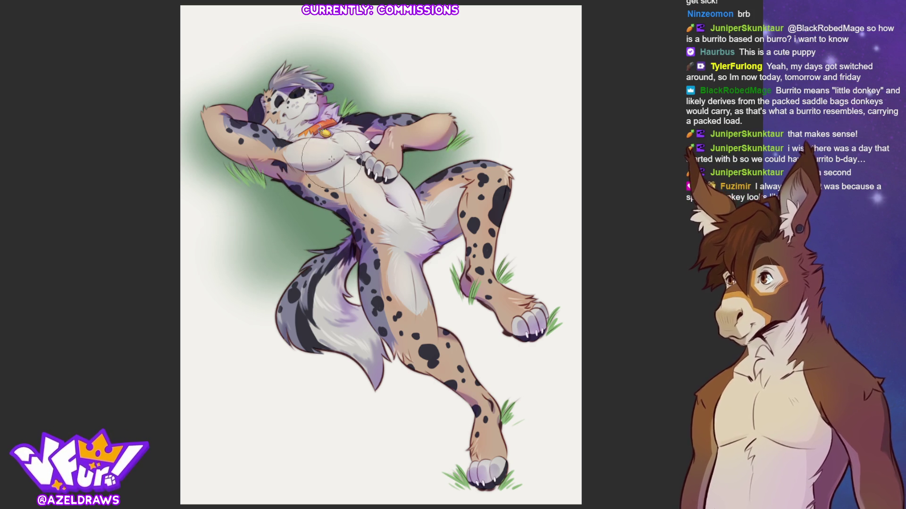
pyautogui.moveTo(456, 230)
pyautogui.mouseDown()
pyautogui.moveTo(425, 273)
pyautogui.moveTo(368, 287)
pyautogui.moveTo(425, 302)
pyautogui.moveTo(341, 315)
pyautogui.mouseUp()
pyautogui.moveTo(467, 330)
pyautogui.mouseDown()
pyautogui.moveTo(538, 326)
pyautogui.moveTo(474, 236)
pyautogui.moveTo(469, 255)
pyautogui.moveTo(519, 330)
pyautogui.moveTo(401, 358)
pyautogui.moveTo(389, 343)
pyautogui.moveTo(491, 439)
pyautogui.moveTo(500, 470)
pyautogui.moveTo(488, 424)
pyautogui.moveTo(500, 354)
pyautogui.moveTo(471, 333)
pyautogui.moveTo(424, 377)
pyautogui.moveTo(330, 321)
pyautogui.moveTo(283, 245)
pyautogui.moveTo(286, 178)
pyautogui.moveTo(274, 132)
pyautogui.moveTo(222, 109)
pyautogui.moveTo(198, 127)
pyautogui.mouseUp()
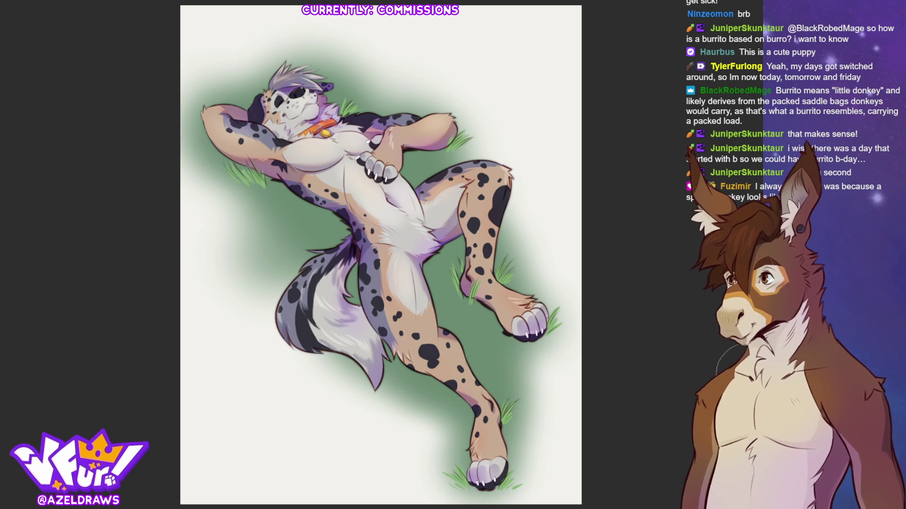
# Step: Airbrush a lighter tone over the thigh to soften its shading
pyautogui.moveTo(396, 295); pyautogui.dragTo(403, 296)
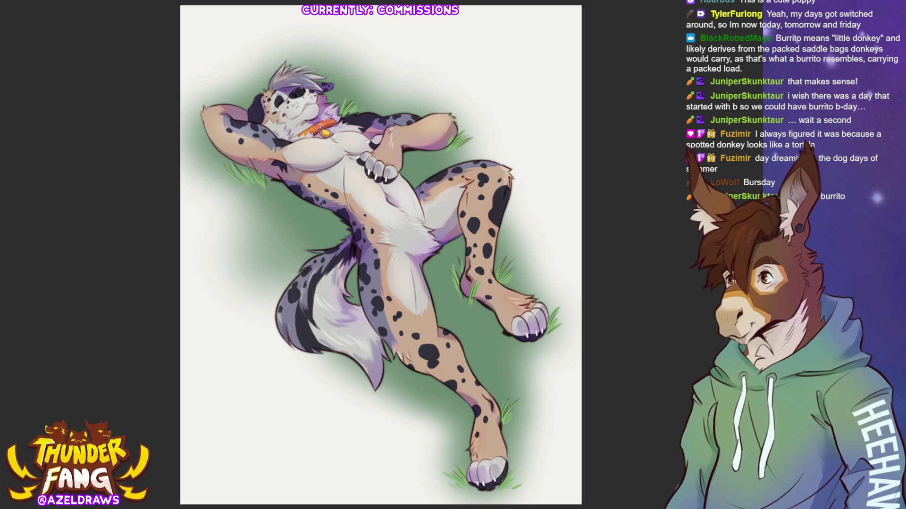
# Step: Drag a vertical teal-yellow-purple-peach gradient down the background, undo it, and reapply it slightly longer
pyautogui.moveTo(372, 19); pyautogui.dragTo(370, 215)
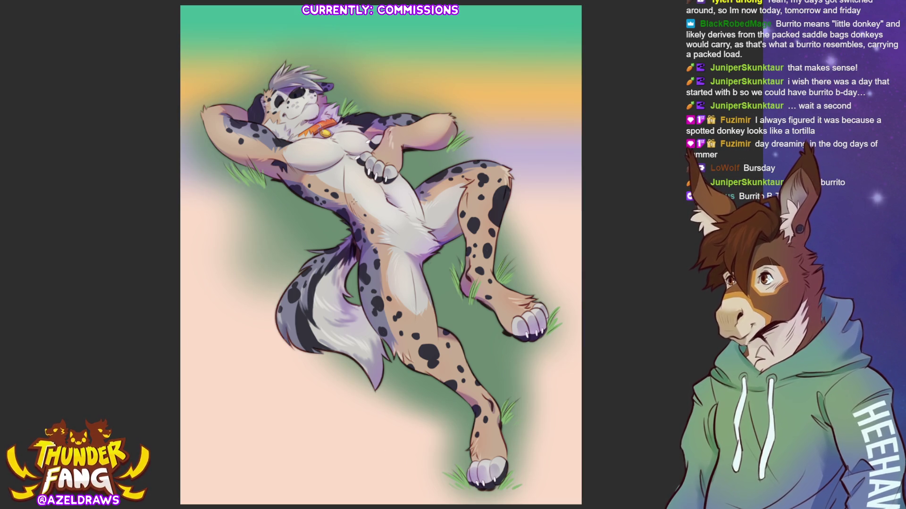
pyautogui.hotkey('ctrl', 'z')
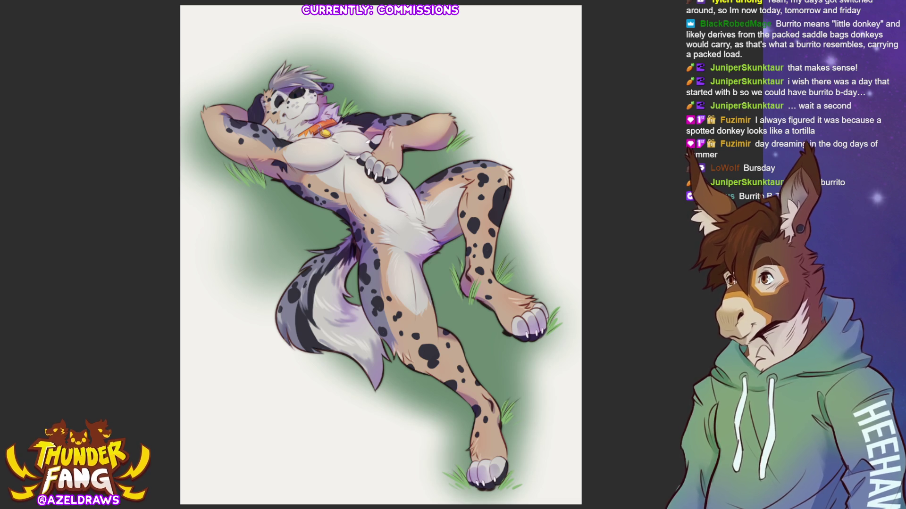
pyautogui.moveTo(372, 20); pyautogui.dragTo(373, 249)
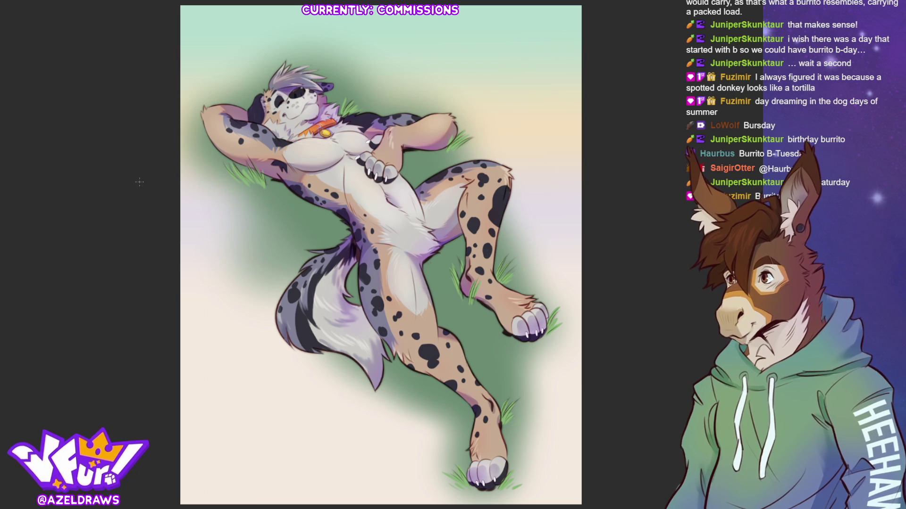
pyautogui.hotkey('ctrl', 't')
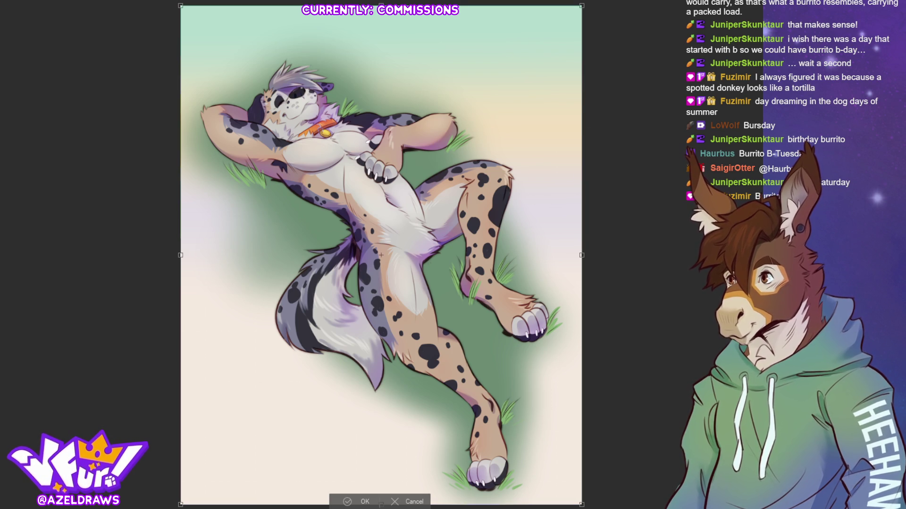
# Step: Shrink the whole image slightly inward from its top and bottom edges and commit the transform
pyautogui.hotkey('ctrl', '-')
pyautogui.moveTo(381, 420)
pyautogui.mouseDown()
pyautogui.moveTo(382, 409)
pyautogui.moveTo(382, 421)
pyautogui.mouseUp()
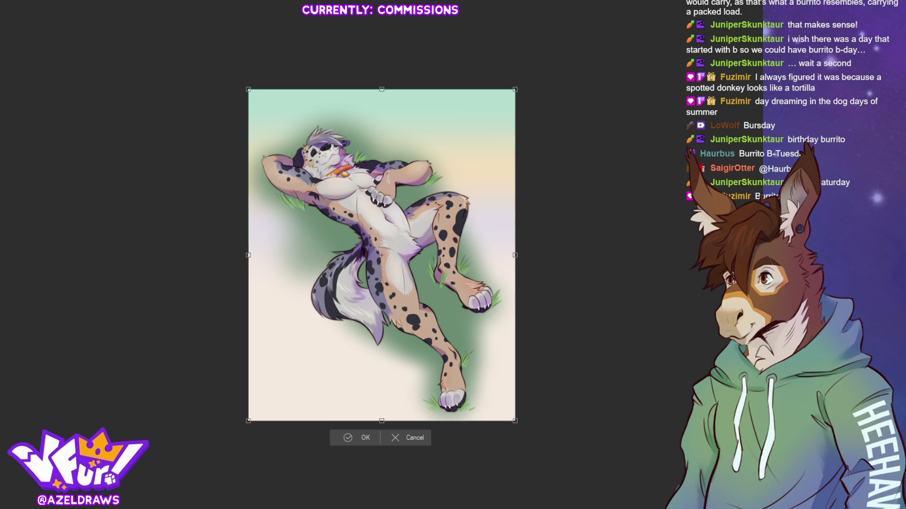
pyautogui.moveTo(381, 420); pyautogui.dragTo(381, 409)
pyautogui.moveTo(380, 89); pyautogui.dragTo(381, 100)
pyautogui.moveTo(381, 410); pyautogui.dragTo(381, 408)
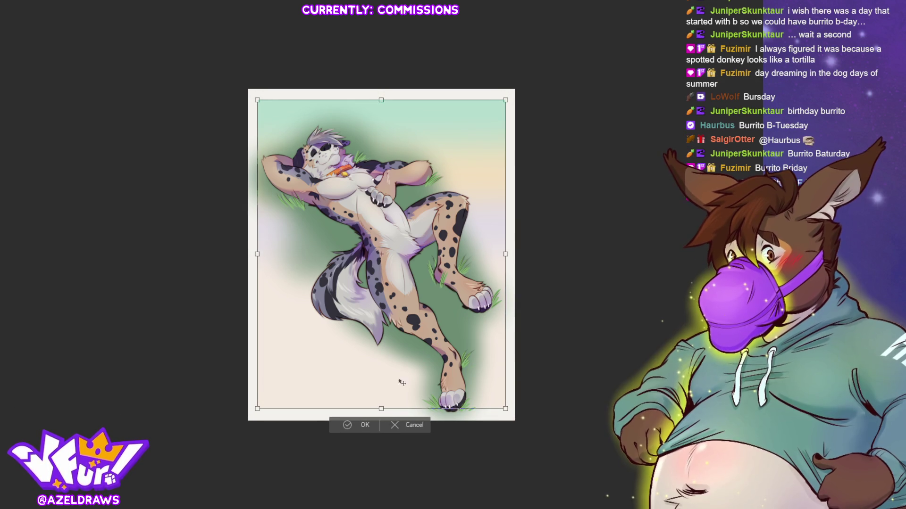
pyautogui.moveTo(381, 100); pyautogui.dragTo(380, 103)
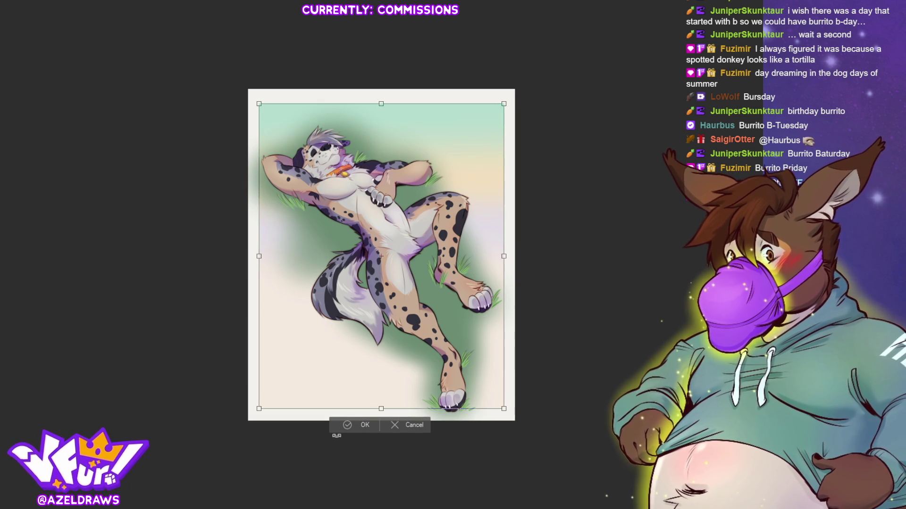
pyautogui.click(363, 425)
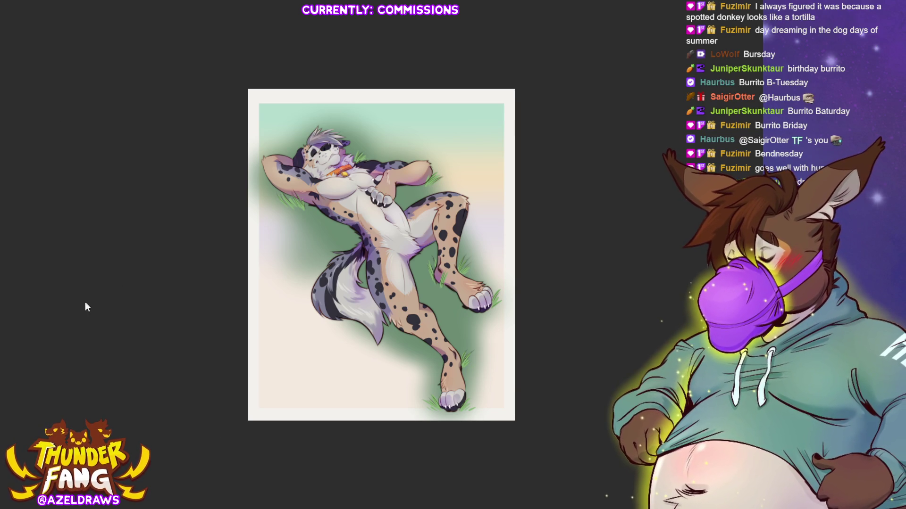
# Step: Transform the artwork again, nudging its top edge slightly upward, and apply
pyautogui.hotkey('ctrl', 't')
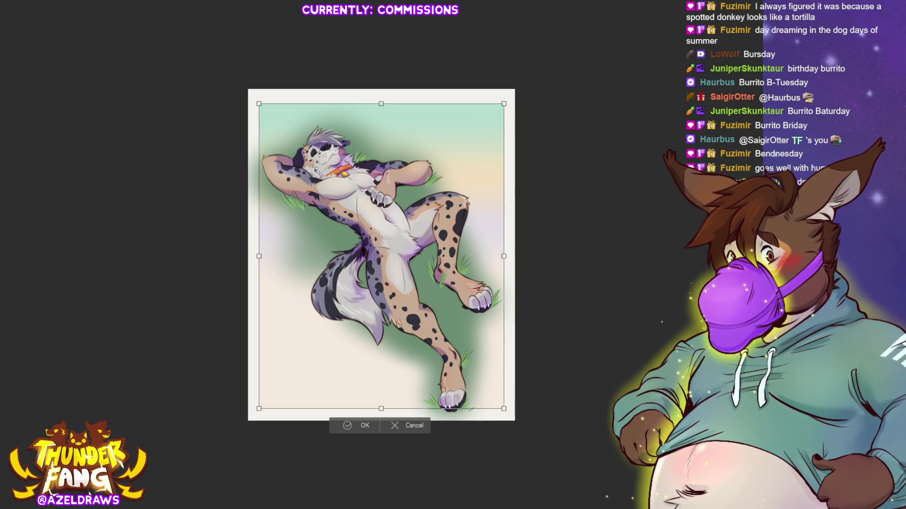
pyautogui.moveTo(381, 104); pyautogui.dragTo(381, 101)
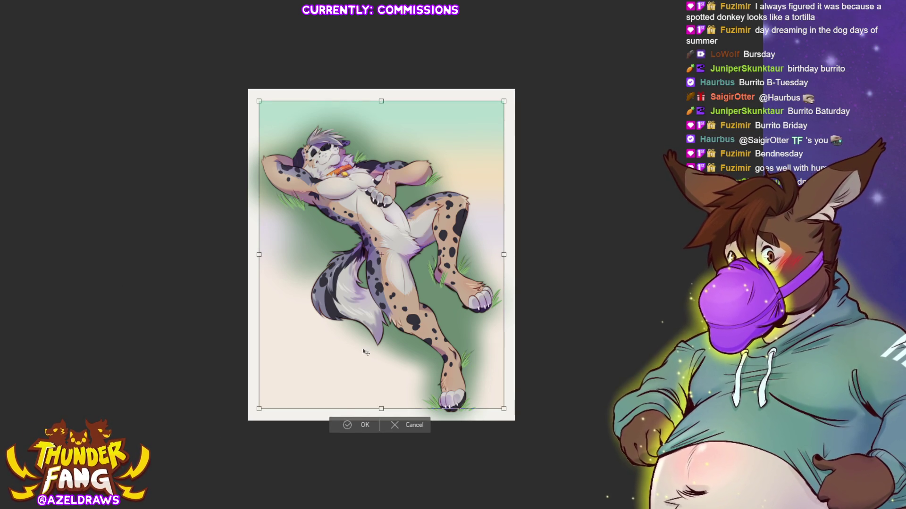
pyautogui.press('Return')
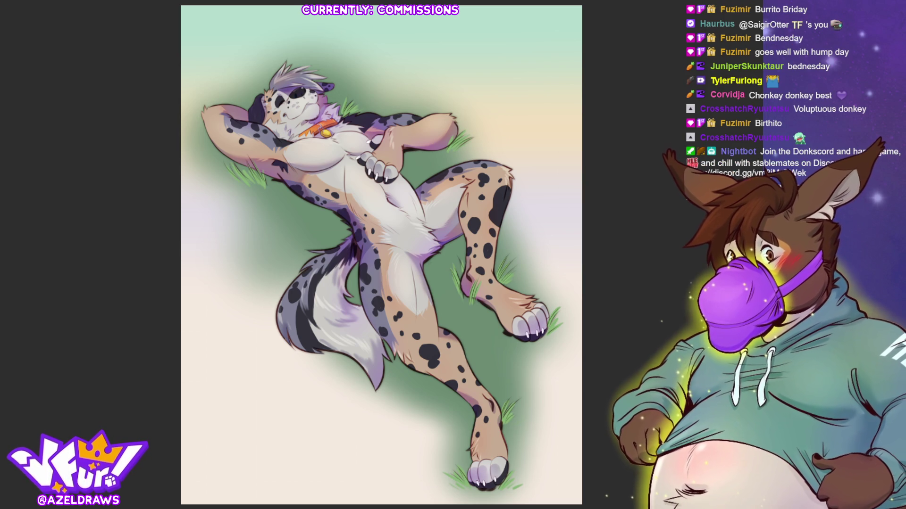
# Step: Paint grass blades around the figure, undo one attempt, then add blades left of the hip and near the tail
pyautogui.moveTo(272, 224); pyautogui.dragTo(278, 198)
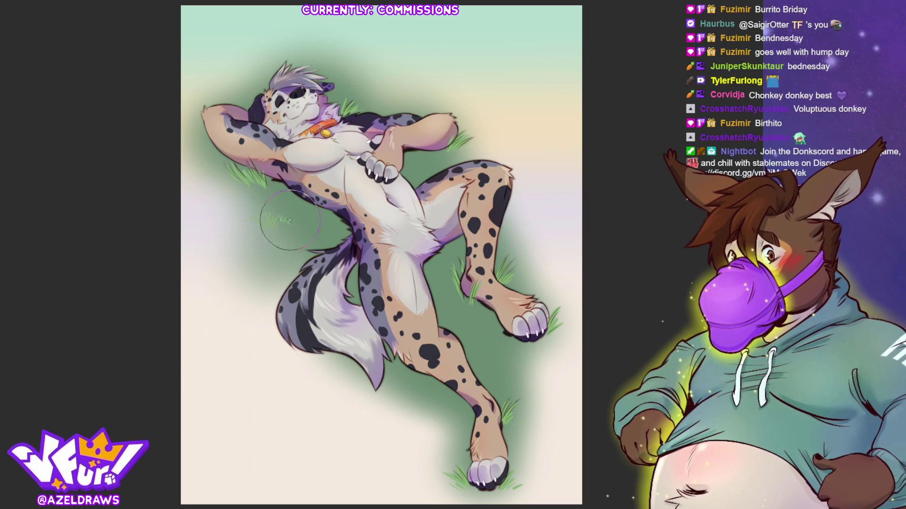
pyautogui.moveTo(245, 232)
pyautogui.mouseDown()
pyautogui.moveTo(241, 214)
pyautogui.moveTo(284, 227)
pyautogui.mouseUp()
pyautogui.hotkey('ctrl', 'z')
pyautogui.hotkey('ctrl', 'z')
pyautogui.hotkey('ctrl', 'z')
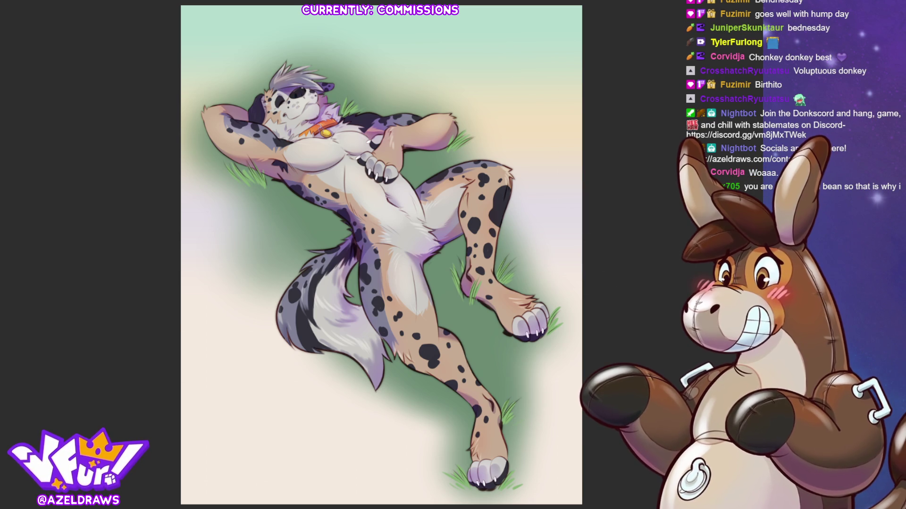
pyautogui.moveTo(274, 213); pyautogui.dragTo(265, 198)
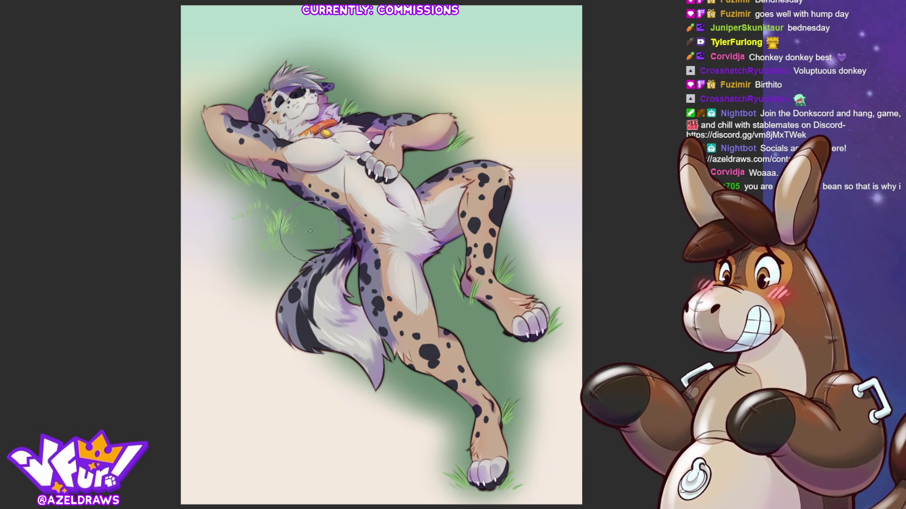
pyautogui.moveTo(321, 217); pyautogui.dragTo(351, 228)
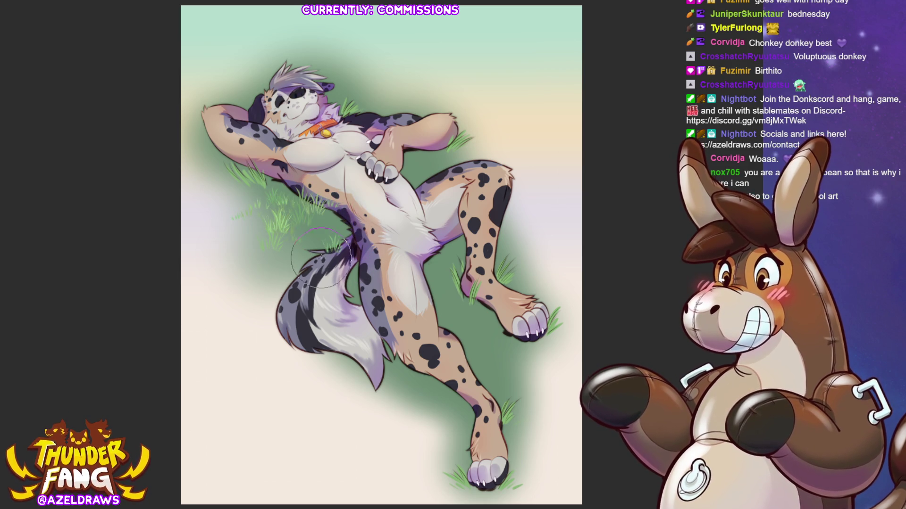
pyautogui.moveTo(227, 234); pyautogui.dragTo(212, 216)
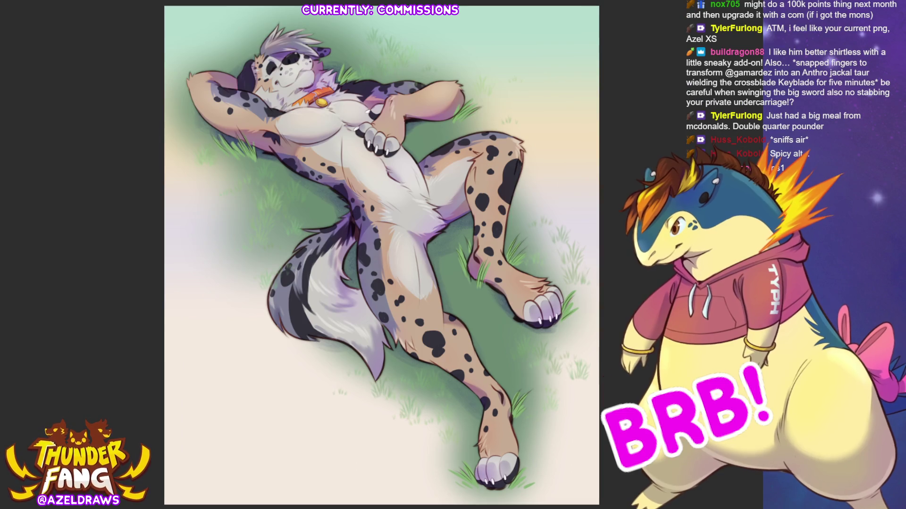
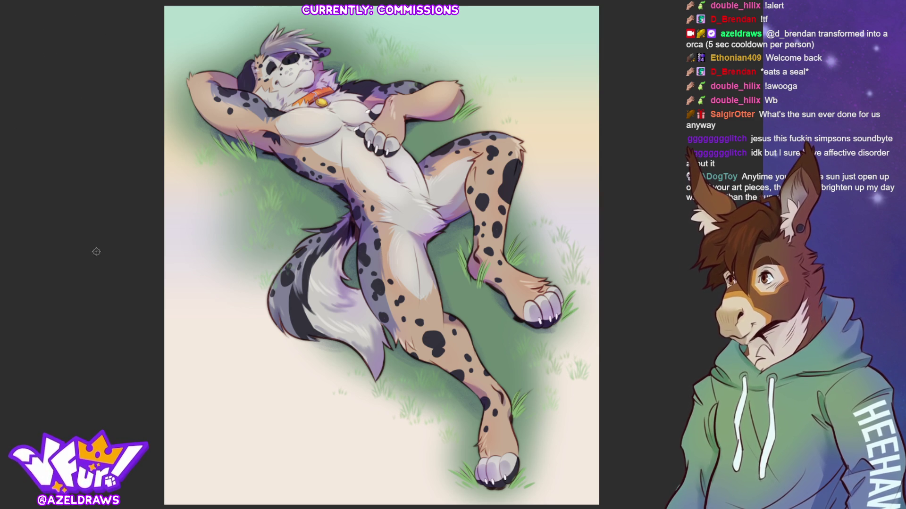
# Step: Paint dark green grass blades and shadow strokes beside the hip, legs, under the tail and by the foot
pyautogui.moveTo(264, 194); pyautogui.dragTo(215, 210)
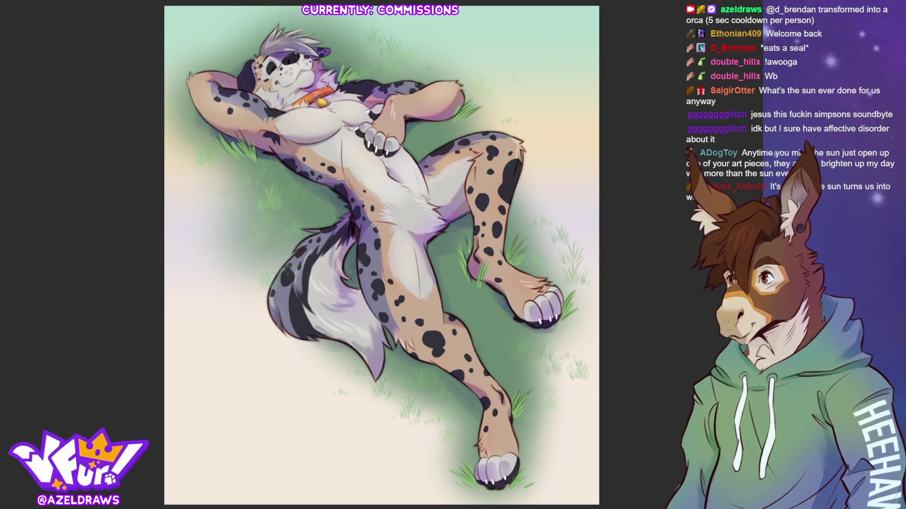
pyautogui.moveTo(258, 177); pyautogui.dragTo(219, 188)
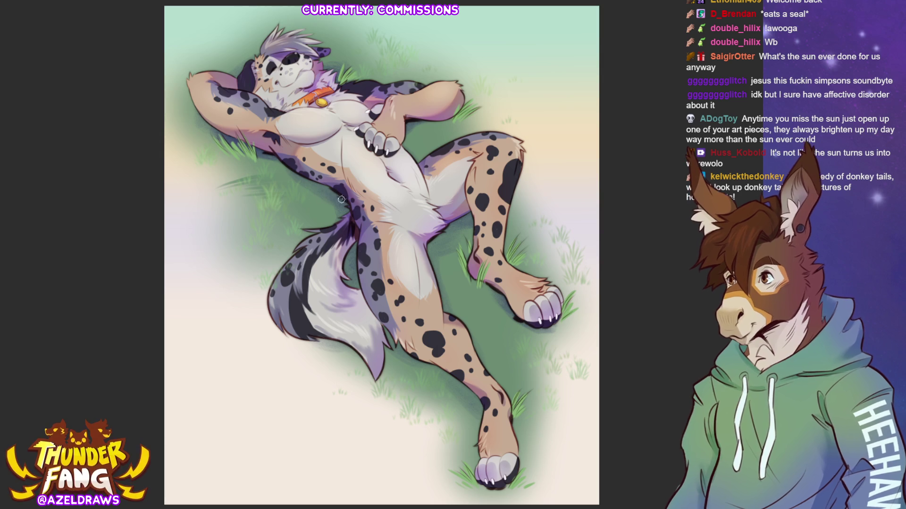
pyautogui.moveTo(279, 211)
pyautogui.mouseDown()
pyautogui.moveTo(239, 216)
pyautogui.moveTo(225, 231)
pyautogui.moveTo(255, 229)
pyautogui.mouseUp()
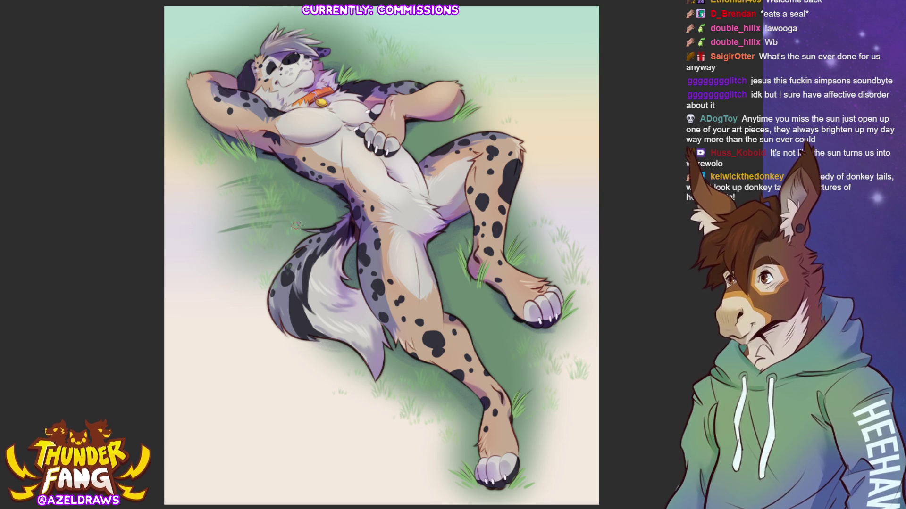
pyautogui.moveTo(255, 160)
pyautogui.mouseDown()
pyautogui.moveTo(220, 165)
pyautogui.moveTo(181, 152)
pyautogui.moveTo(226, 130)
pyautogui.moveTo(262, 150)
pyautogui.moveTo(179, 144)
pyautogui.moveTo(185, 155)
pyautogui.moveTo(208, 117)
pyautogui.moveTo(243, 174)
pyautogui.moveTo(219, 189)
pyautogui.moveTo(284, 178)
pyautogui.moveTo(212, 190)
pyautogui.moveTo(250, 191)
pyautogui.moveTo(234, 209)
pyautogui.moveTo(283, 233)
pyautogui.moveTo(254, 244)
pyautogui.mouseUp()
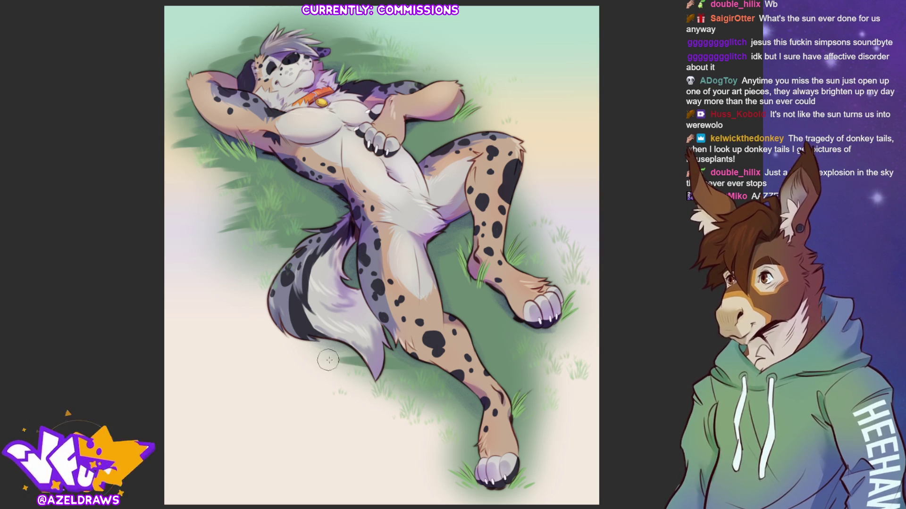
pyautogui.moveTo(331, 373)
pyautogui.mouseDown()
pyautogui.moveTo(444, 397)
pyautogui.moveTo(378, 406)
pyautogui.moveTo(410, 382)
pyautogui.moveTo(347, 362)
pyautogui.mouseUp()
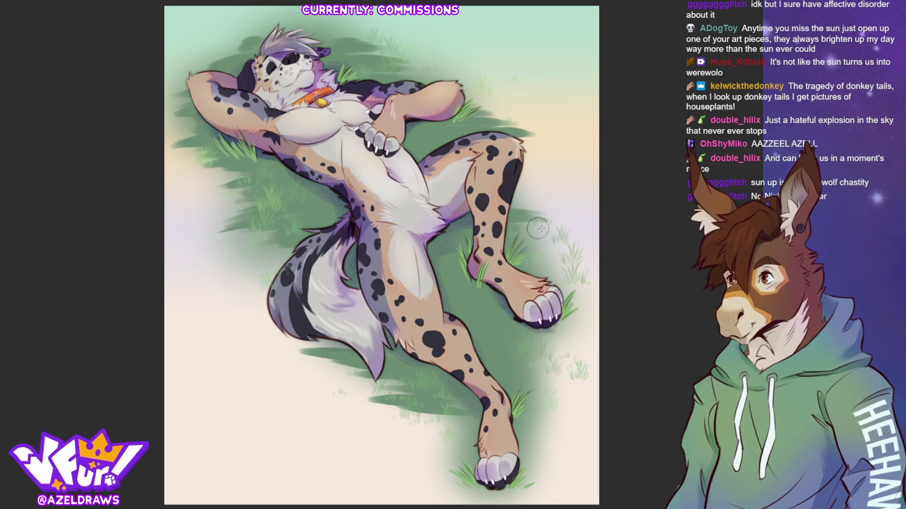
pyautogui.moveTo(511, 235)
pyautogui.mouseDown()
pyautogui.moveTo(592, 245)
pyautogui.moveTo(543, 283)
pyautogui.moveTo(569, 298)
pyautogui.mouseUp()
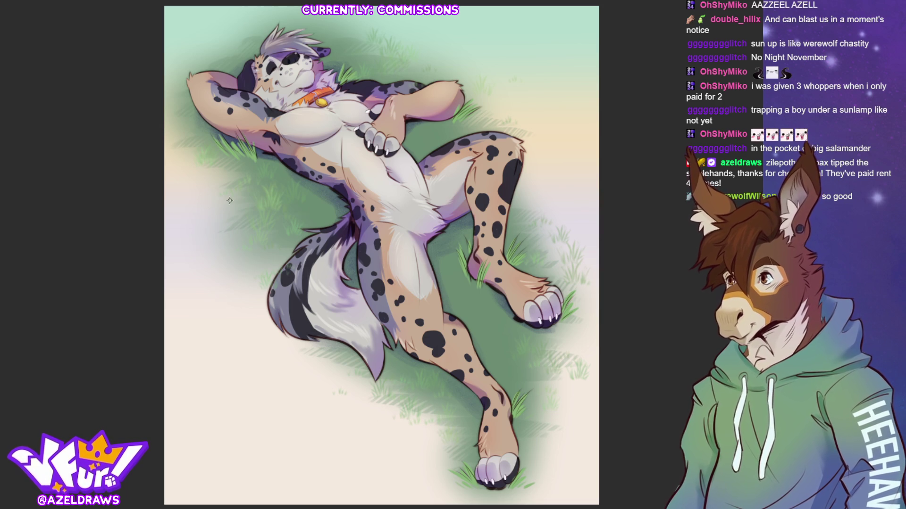
# Step: Create a text box on the lower canvas and type the artist's signature
pyautogui.moveTo(193, 394); pyautogui.dragTo(332, 451)
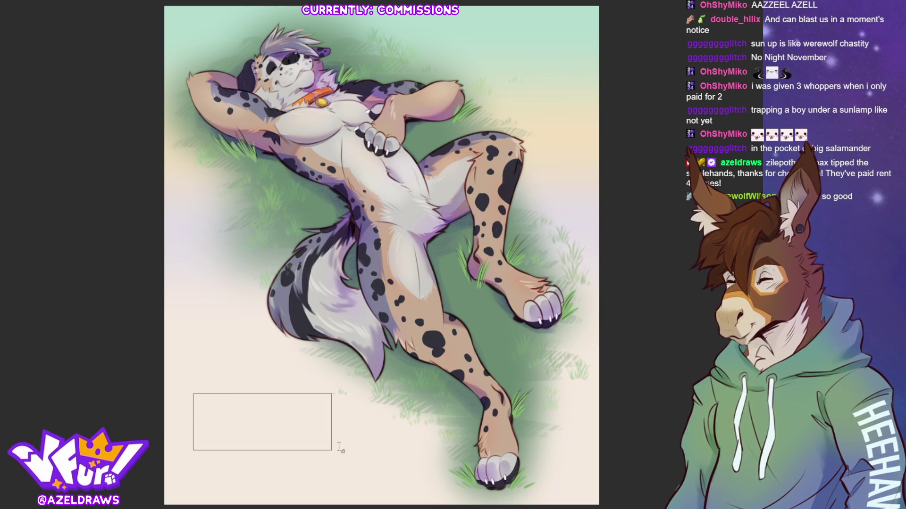
pyautogui.write('AZELDRAWS')
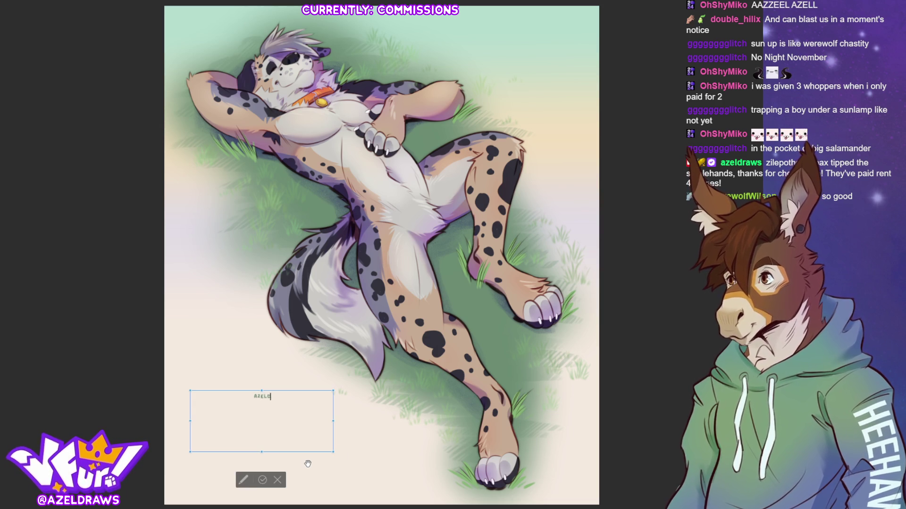
pyautogui.hotkey('ctrl', 'a')
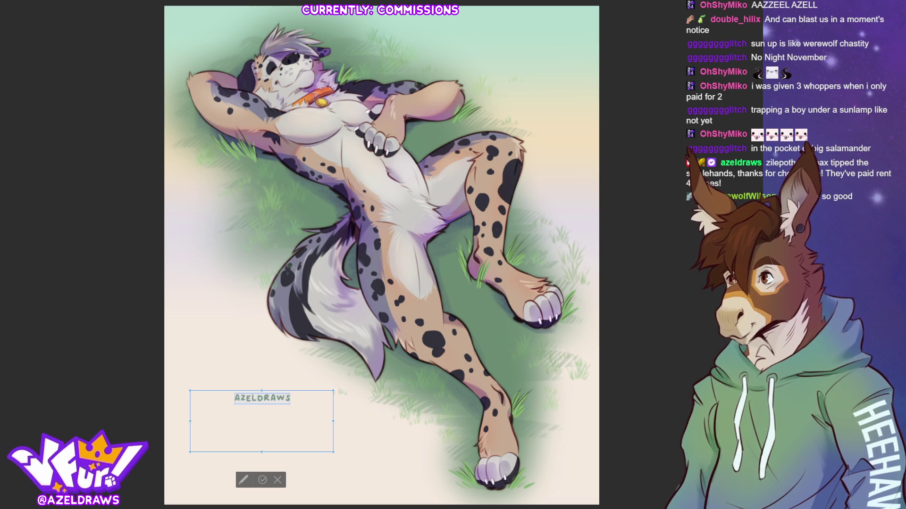
# Step: Move the signature text to the bottom-right corner and commit it
pyautogui.moveTo(302, 396); pyautogui.dragTo(604, 493)
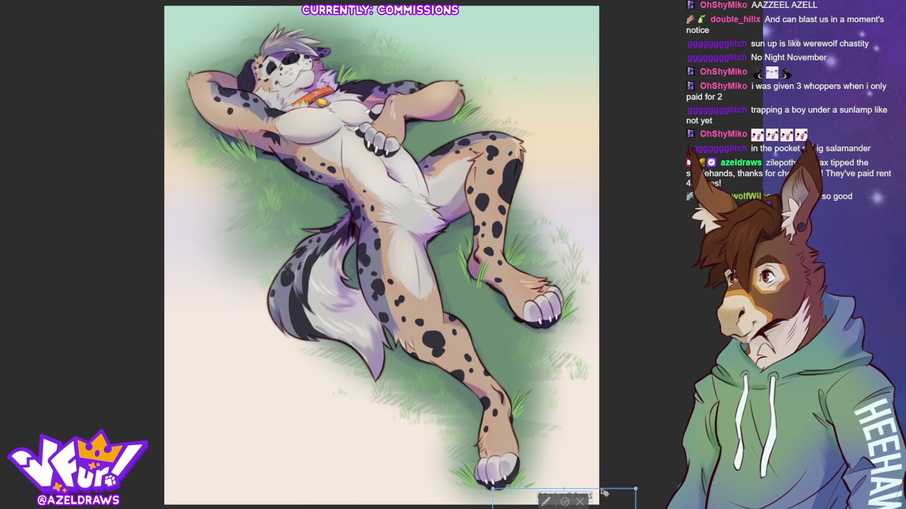
pyautogui.click(565, 502)
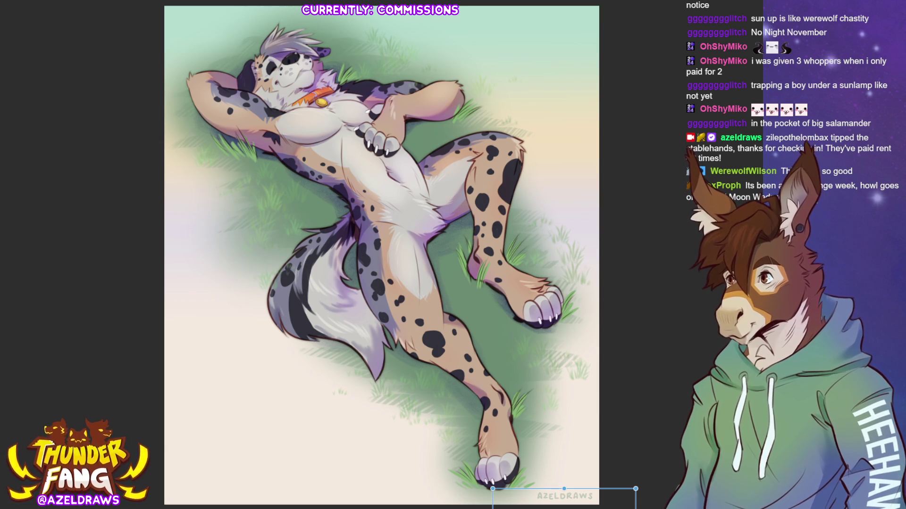
pyautogui.press('Return')
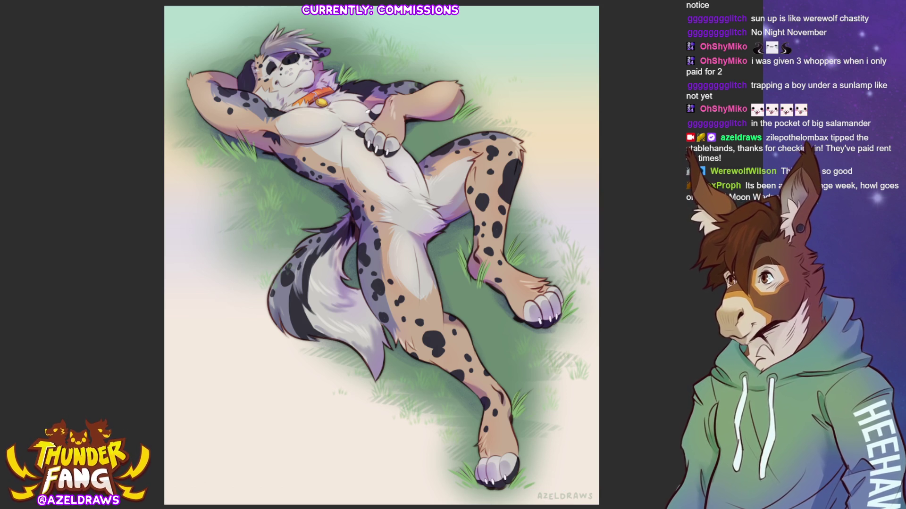